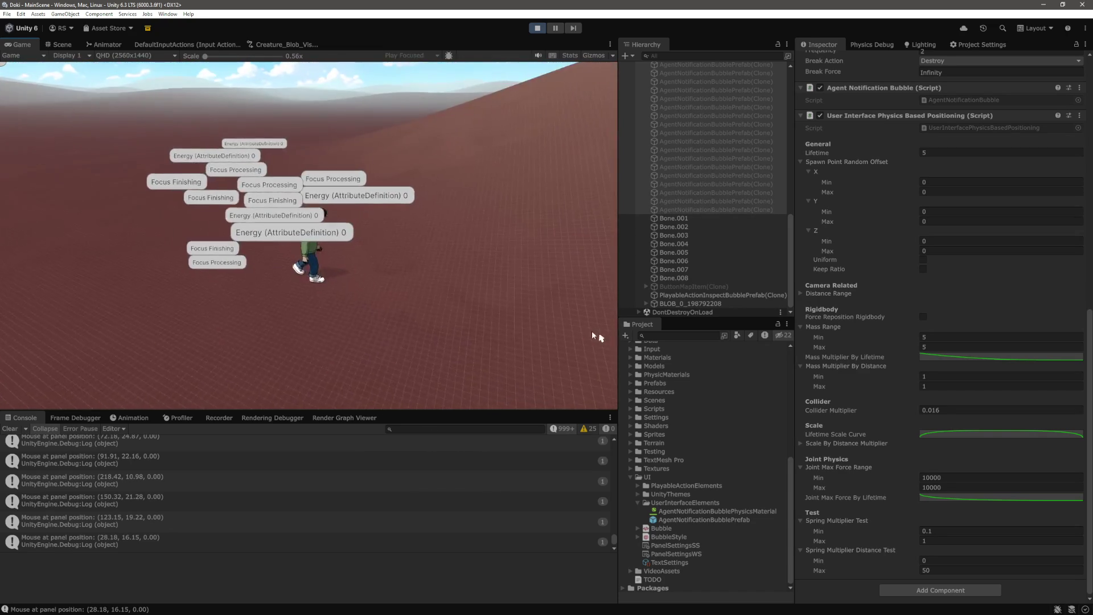
Enable Force Reposition Rigidbody for the notification bubbles
left_click(923, 317)
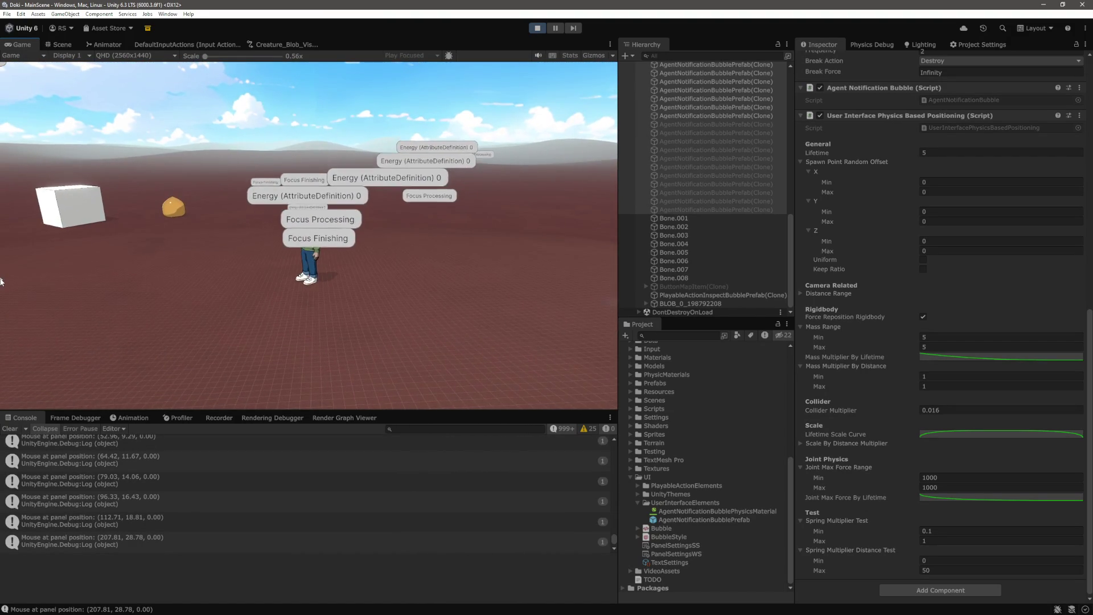
mouse_move(331, 272)
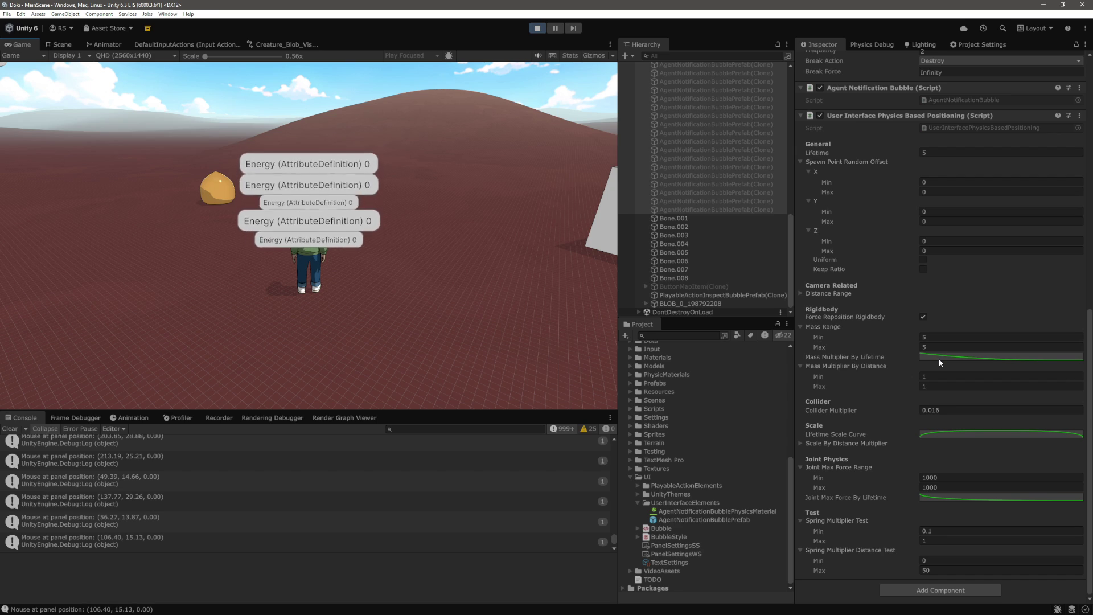
left_click(939, 360)
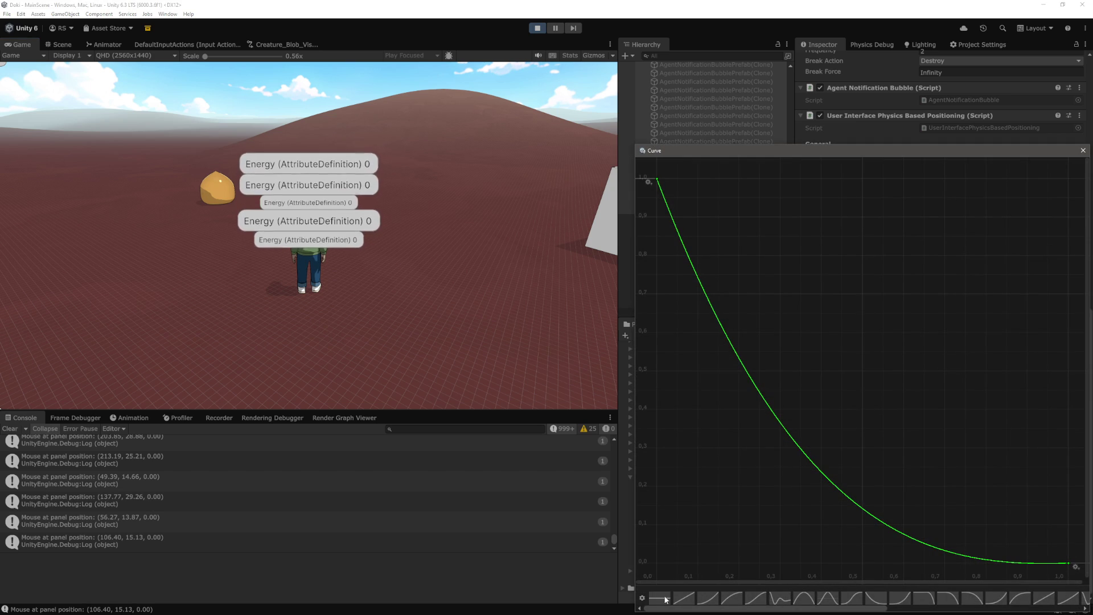
left_click(1083, 150)
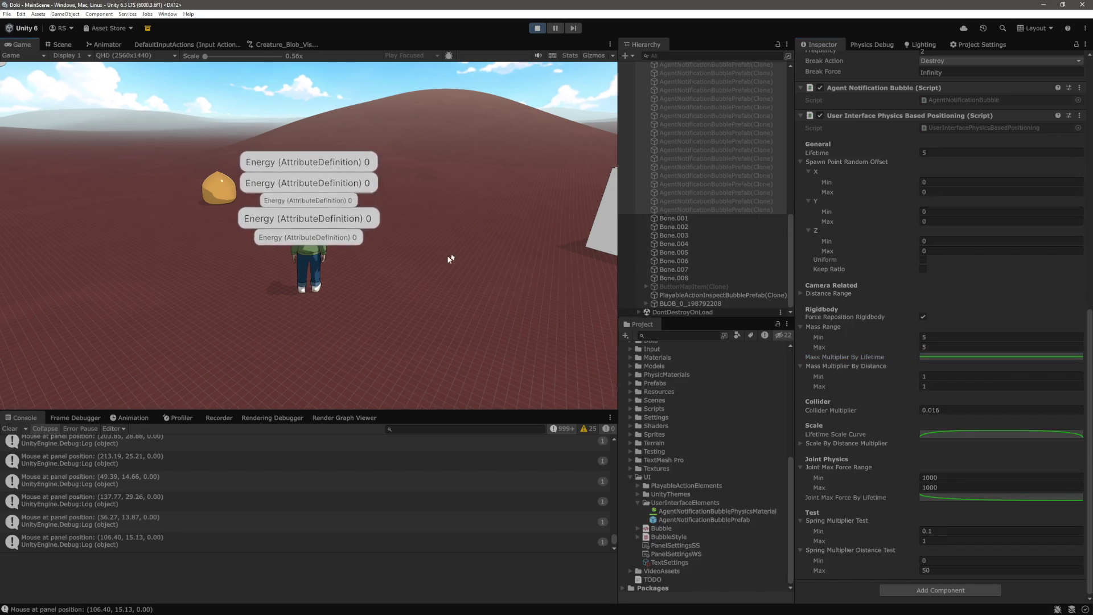
mouse_move(419, 278)
left_mouse_down()
mouse_move(2, 239)
mouse_move(456, 254)
mouse_move(354, 230)
mouse_move(2, 199)
mouse_move(228, 245)
mouse_move(411, 262)
left_mouse_up()
mouse_move(83, 238)
left_mouse_down()
mouse_move(59, 220)
mouse_move(353, 239)
mouse_move(2, 217)
mouse_move(9, 203)
mouse_move(399, 307)
mouse_move(615, 342)
mouse_move(936, 362)
mouse_move(25, 252)
mouse_move(227, 177)
mouse_move(513, 224)
mouse_move(399, 256)
mouse_move(463, 273)
mouse_move(10, 197)
mouse_move(285, 239)
mouse_move(505, 246)
mouse_move(438, 236)
mouse_move(171, 262)
mouse_move(298, 273)
mouse_move(284, 250)
mouse_move(345, 182)
left_mouse_up()
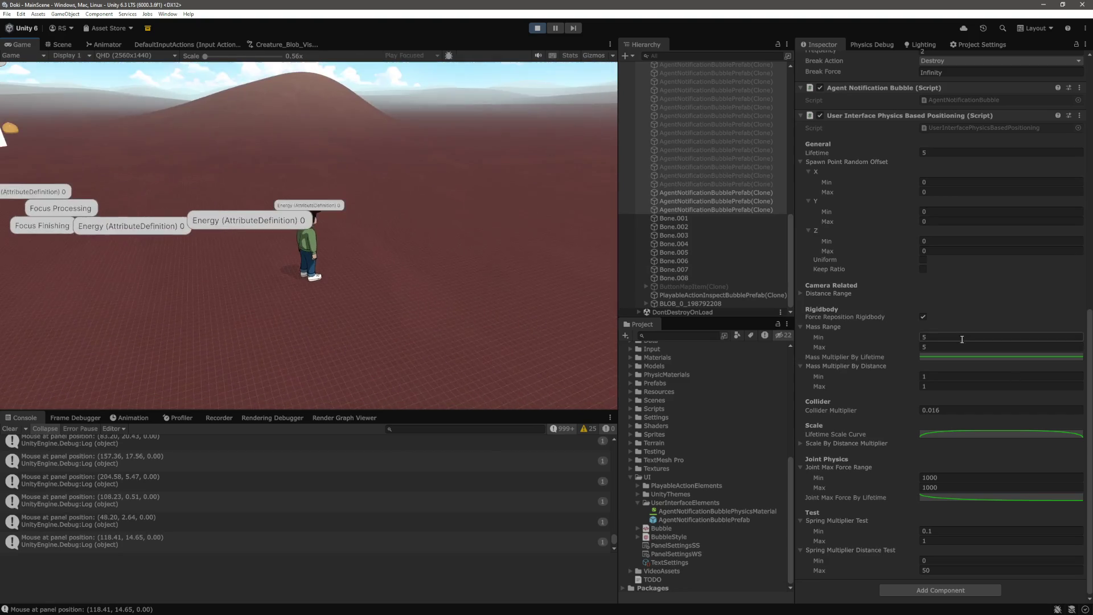
left_click(940, 357)
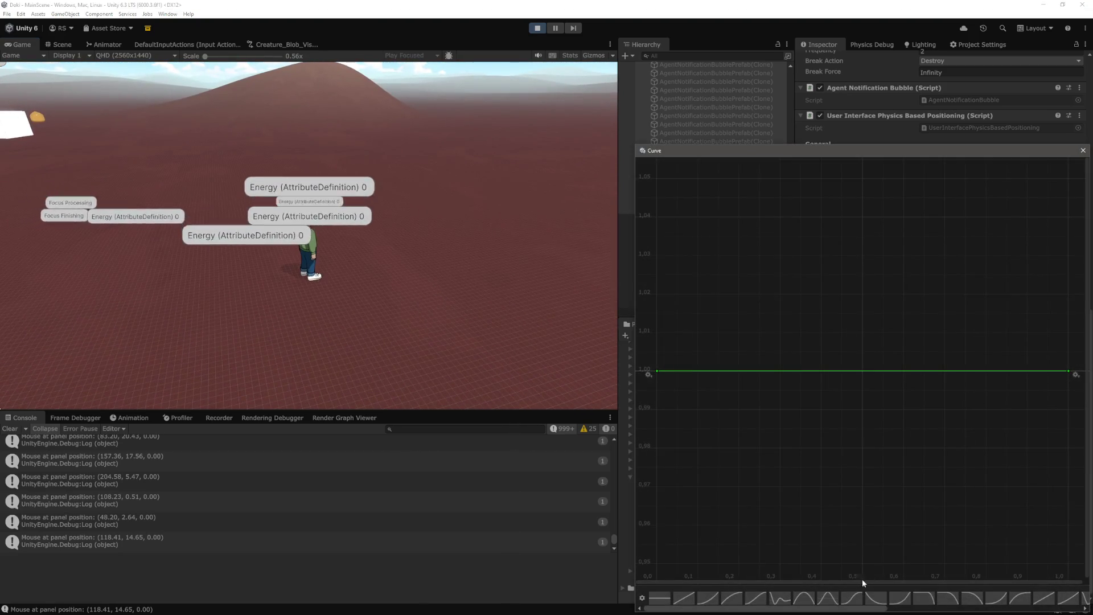
left_click(511, 268)
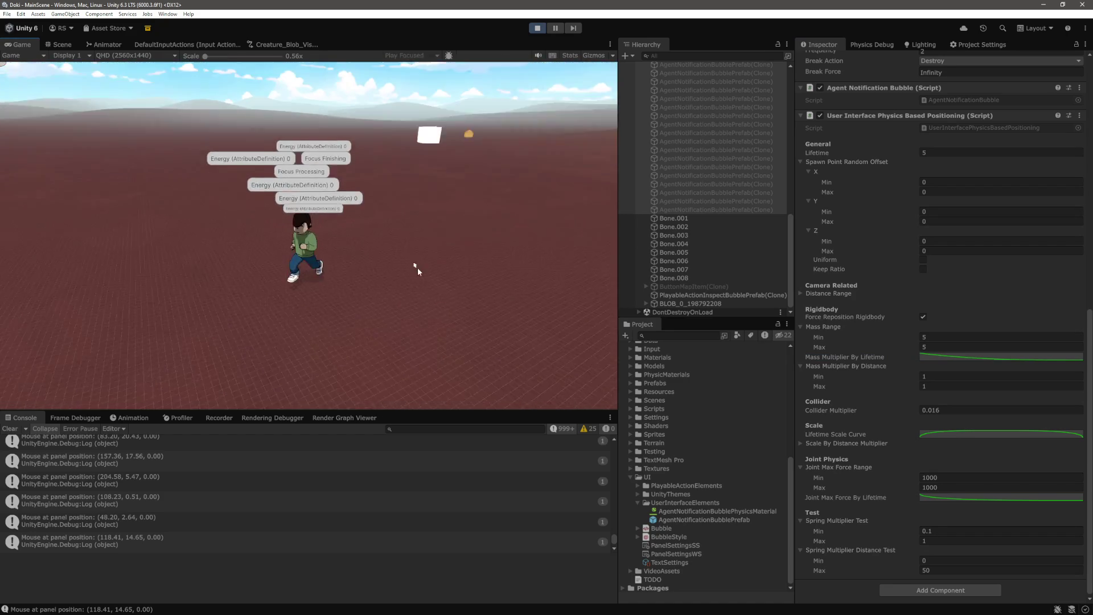
mouse_move(418, 268)
left_mouse_down()
mouse_move(573, 240)
mouse_move(551, 212)
mouse_move(154, 254)
mouse_move(421, 282)
mouse_move(183, 269)
mouse_move(200, 251)
mouse_move(265, 248)
left_mouse_up()
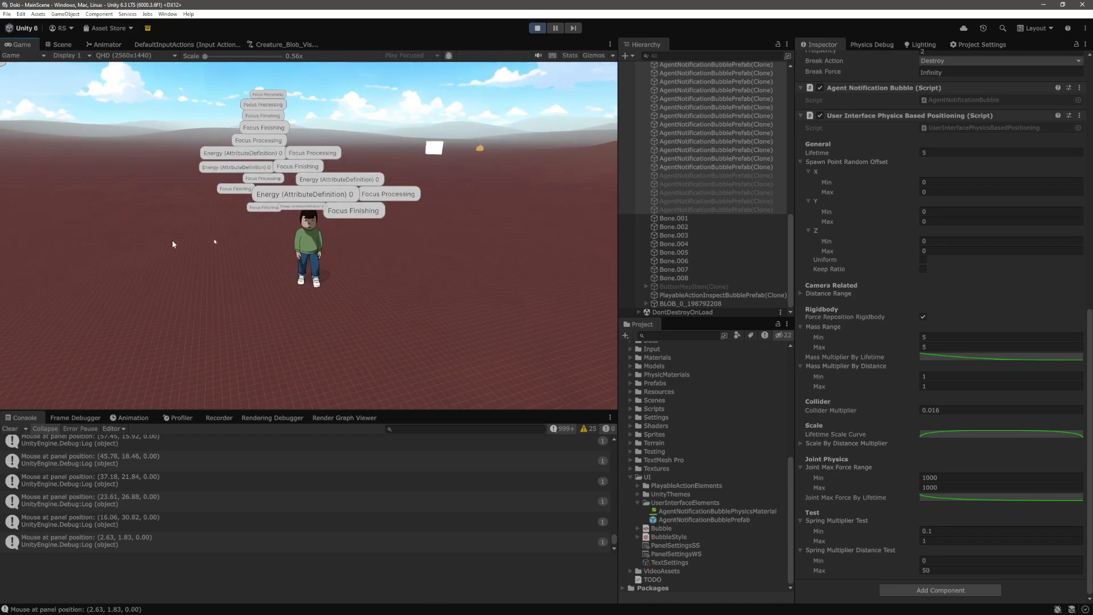
left_click_drag(172, 240, 116, 242)
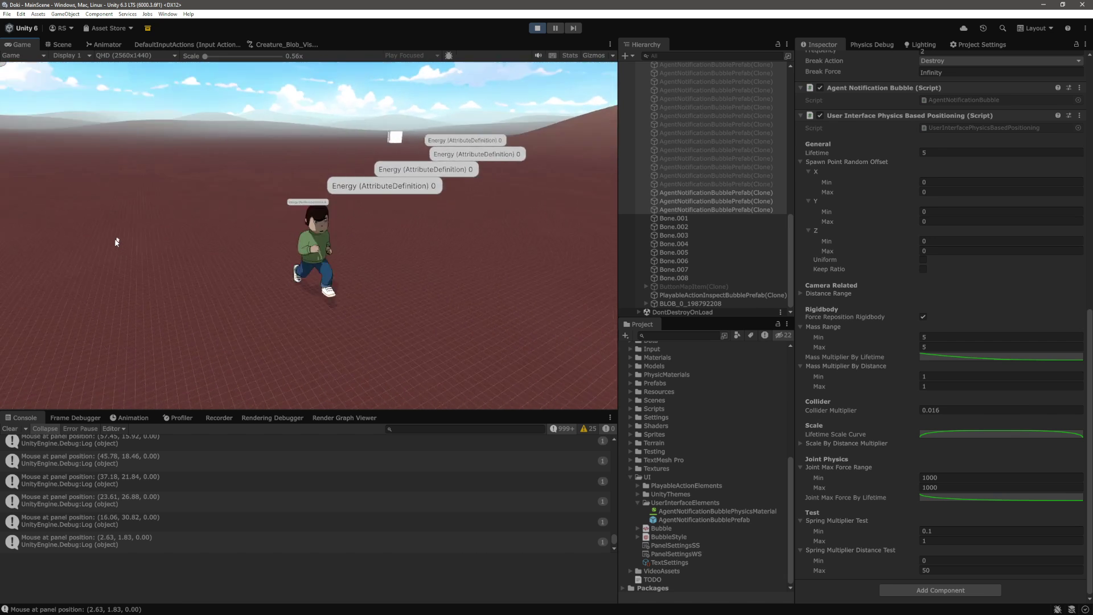
In the Mass Multiplier By Lifetime curve, edit the last key directly, entering 0
left_click(1001, 356)
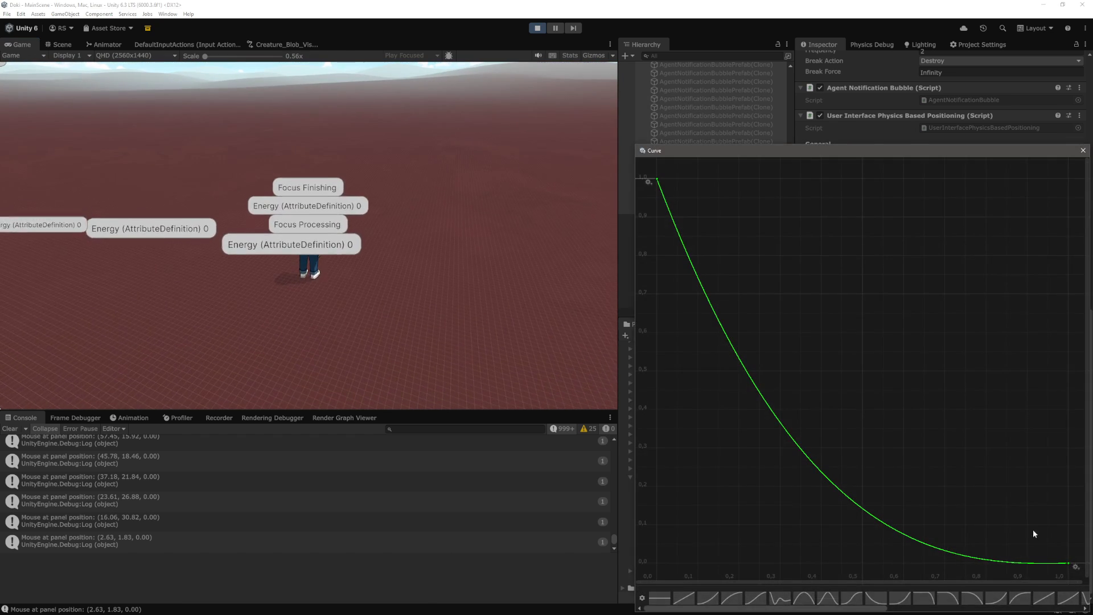
right_click(1069, 566)
left_click(1048, 476)
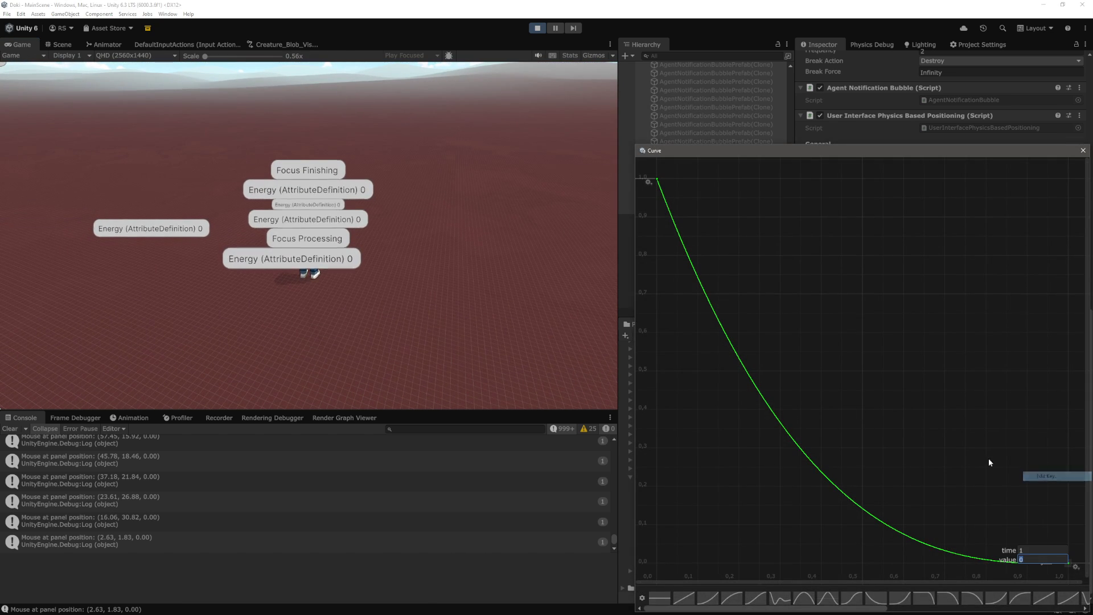
type("0")
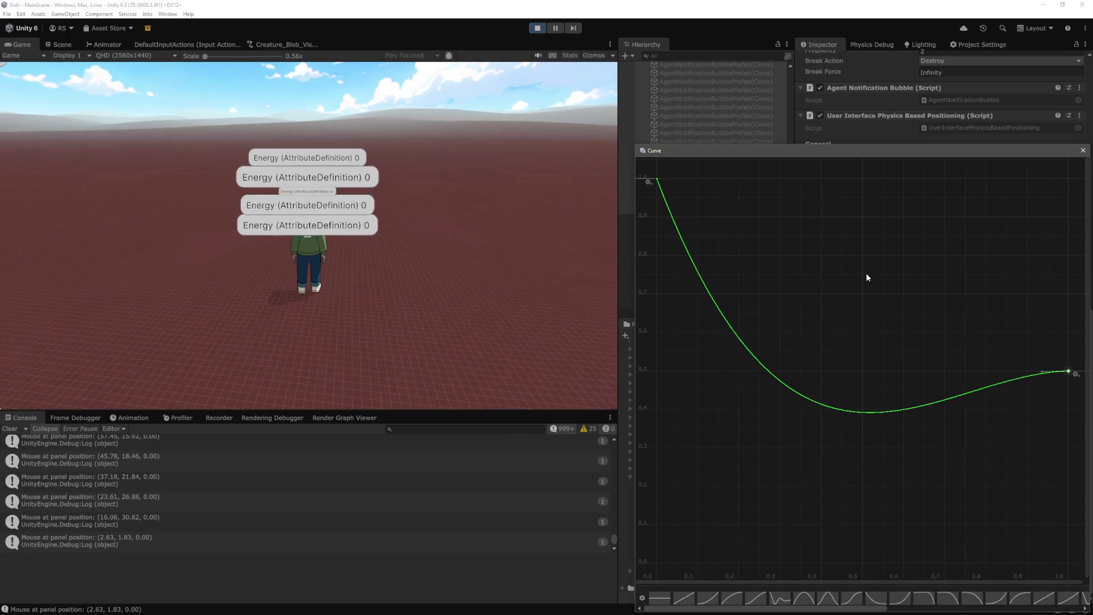
Make the first key's tangent weighted and drag it into a smooth decay curve
right_click(658, 180)
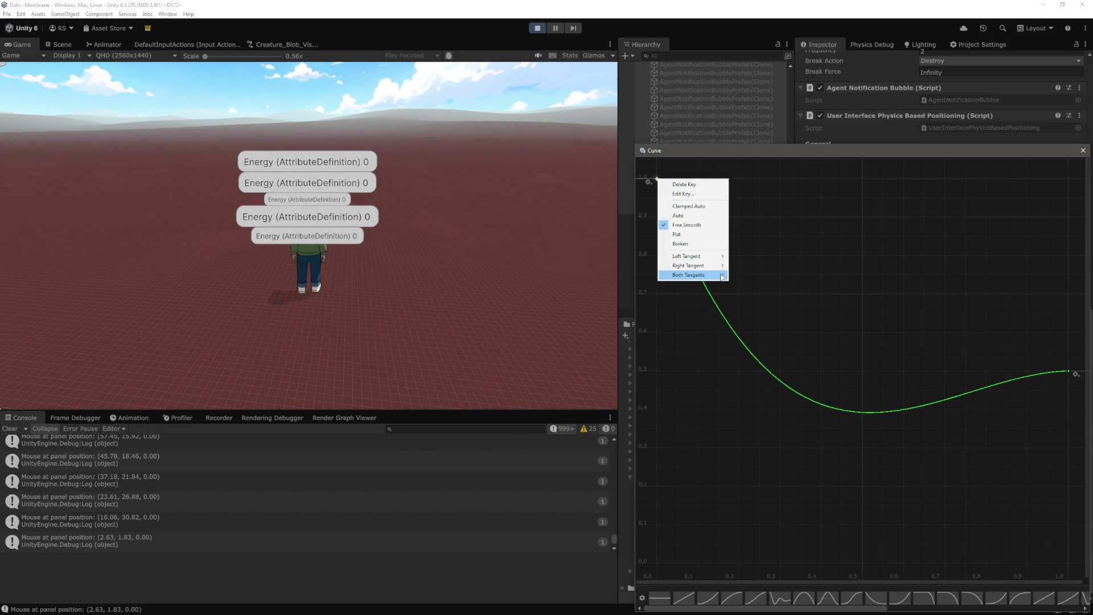
left_click(753, 303)
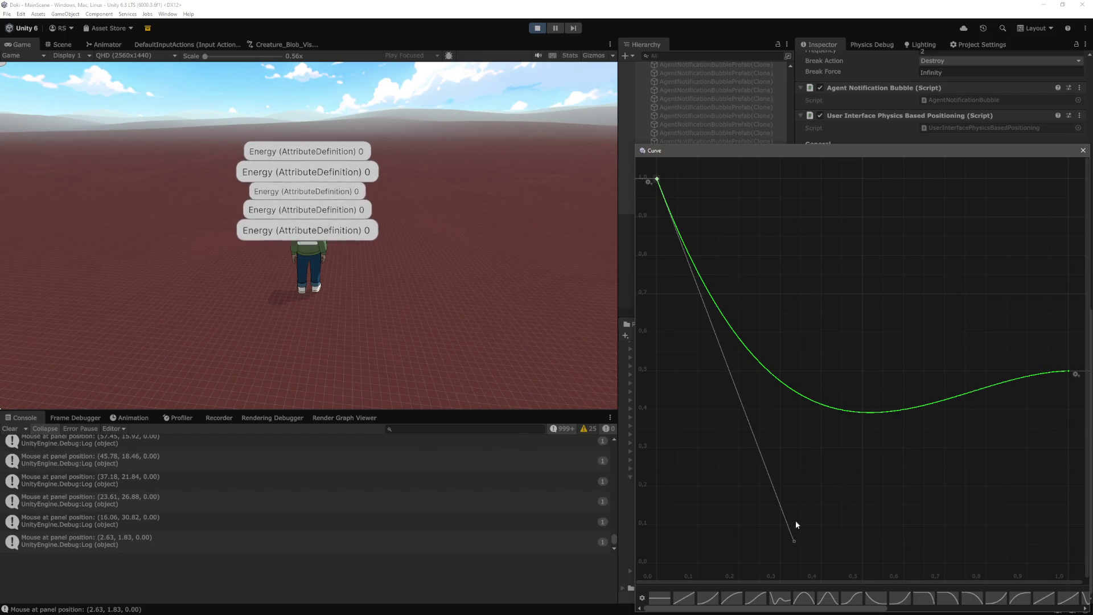
left_click_drag(794, 540, 690, 393)
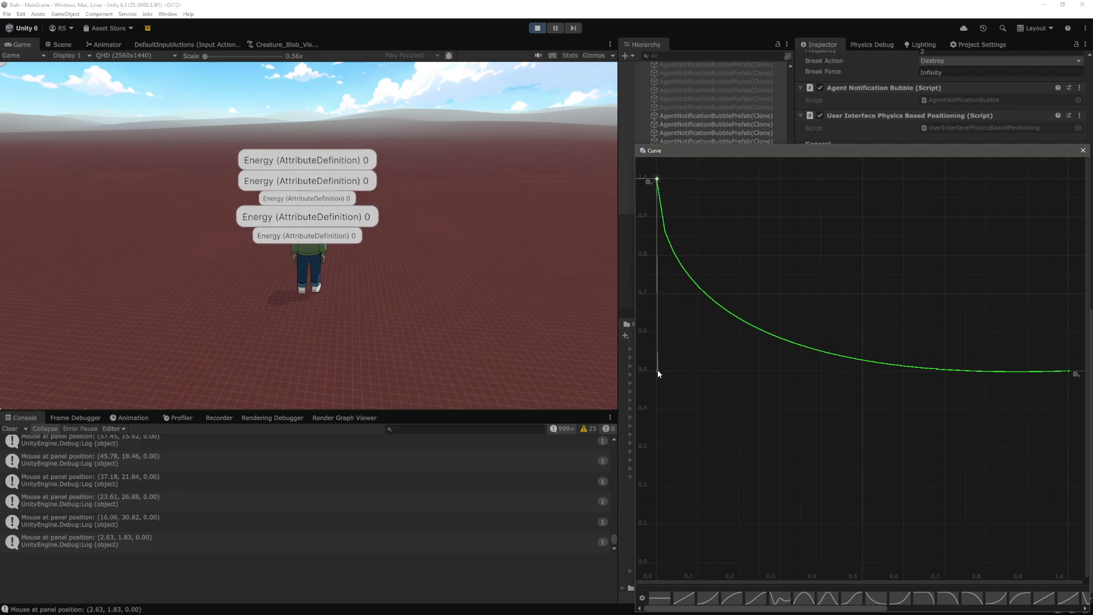
left_click(1083, 151)
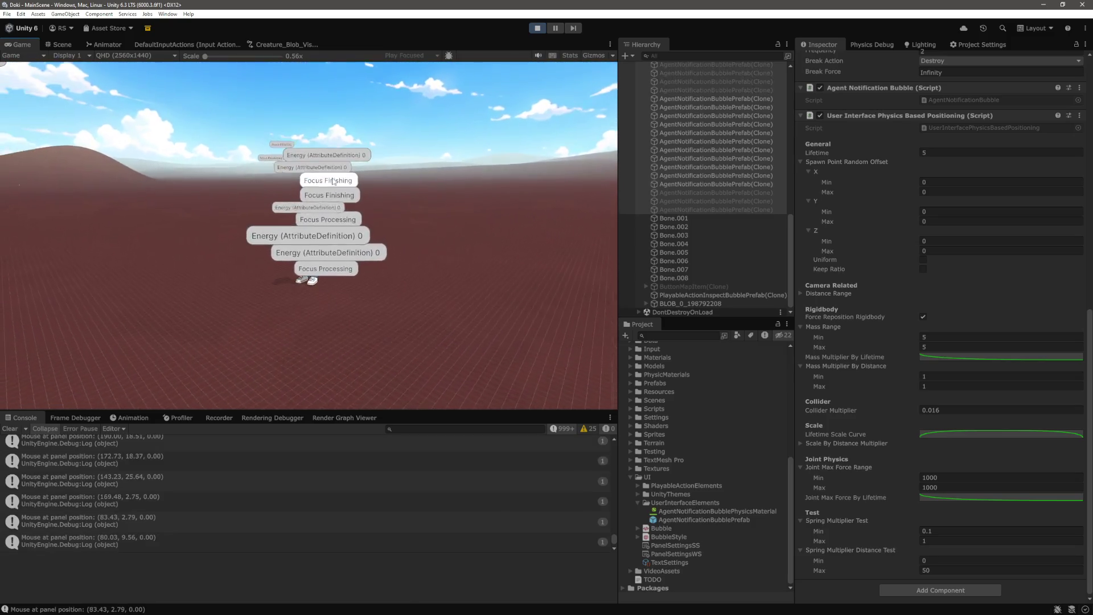
mouse_move(304, 281)
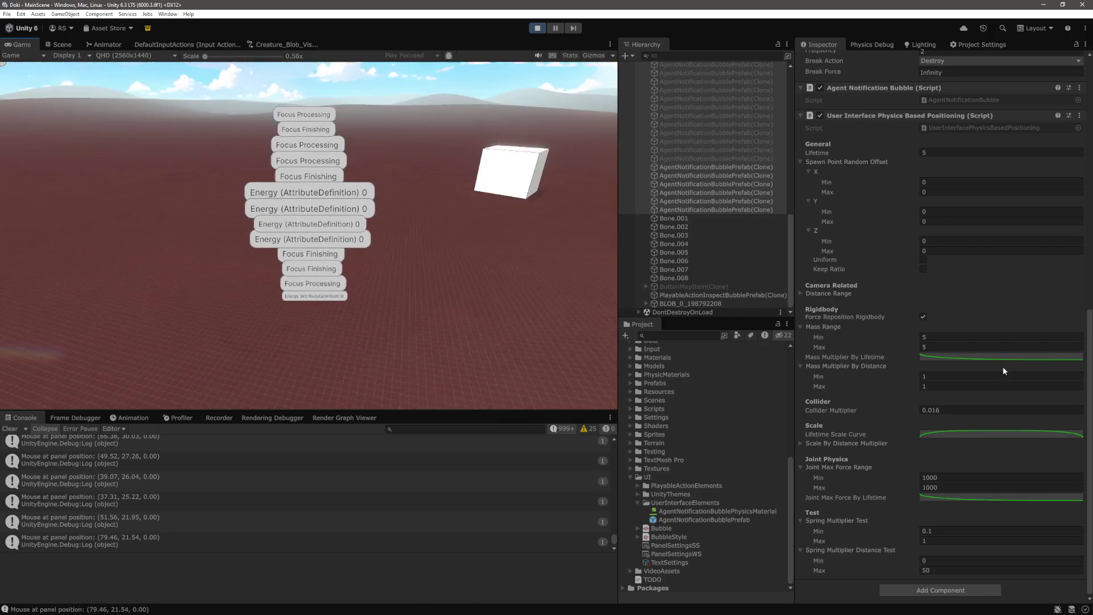
Set the Mass Multiplier By Lifetime curve's end key value to 0.0
left_click(999, 357)
type("0")
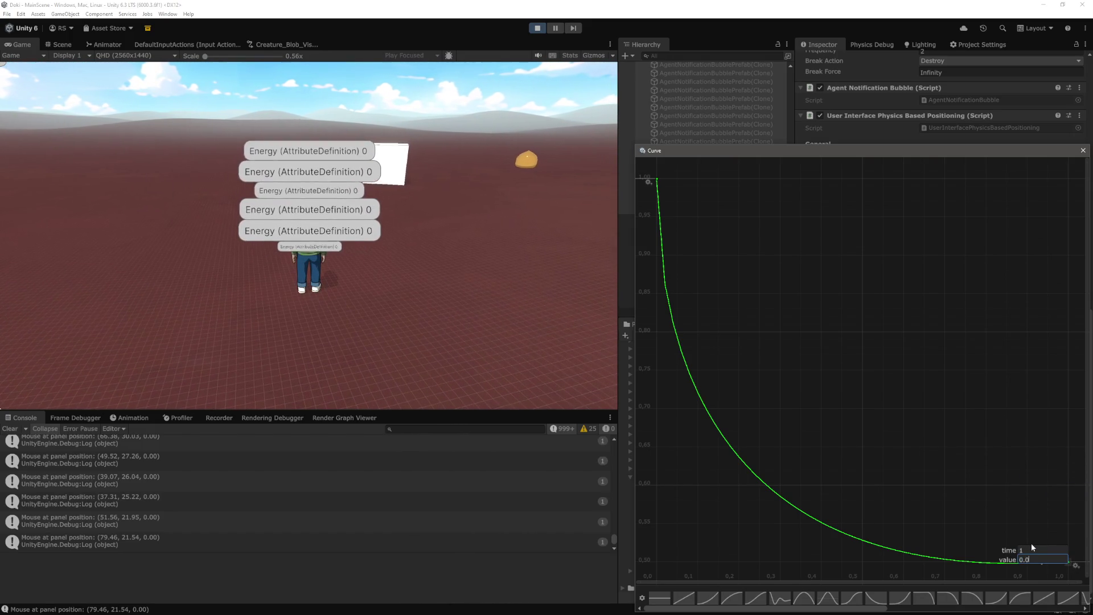
key("Return")
scroll(910, 442, "down", 2)
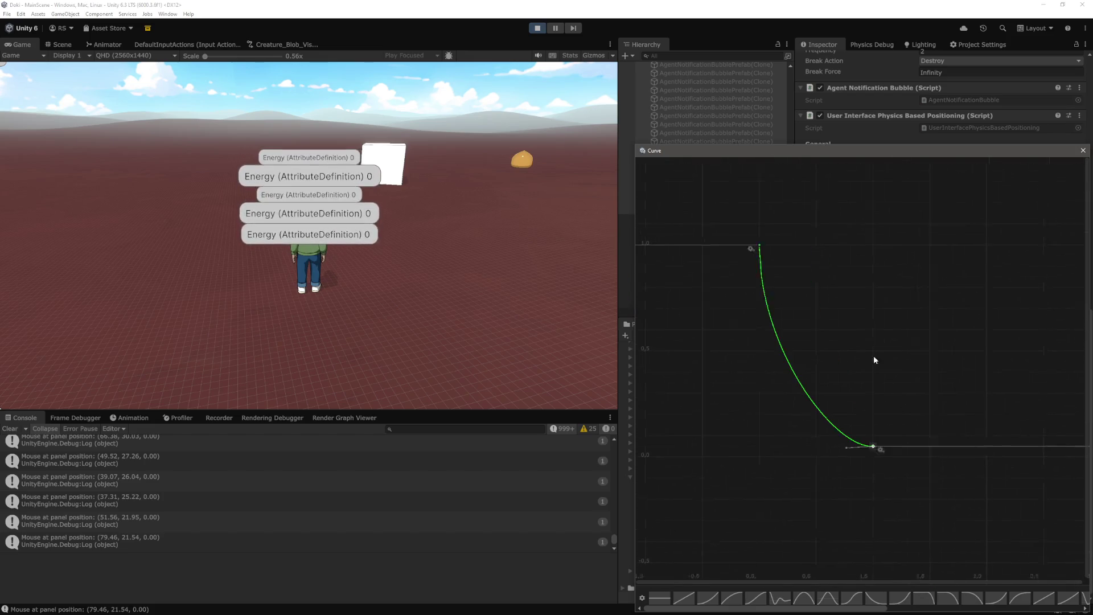
left_click(1083, 151)
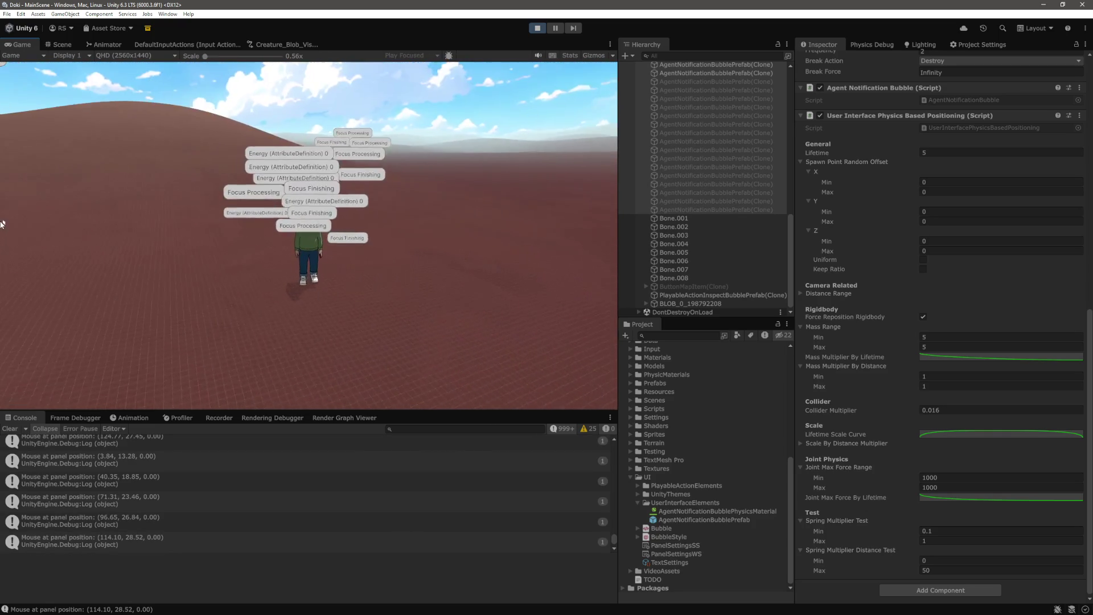
mouse_move(307, 221)
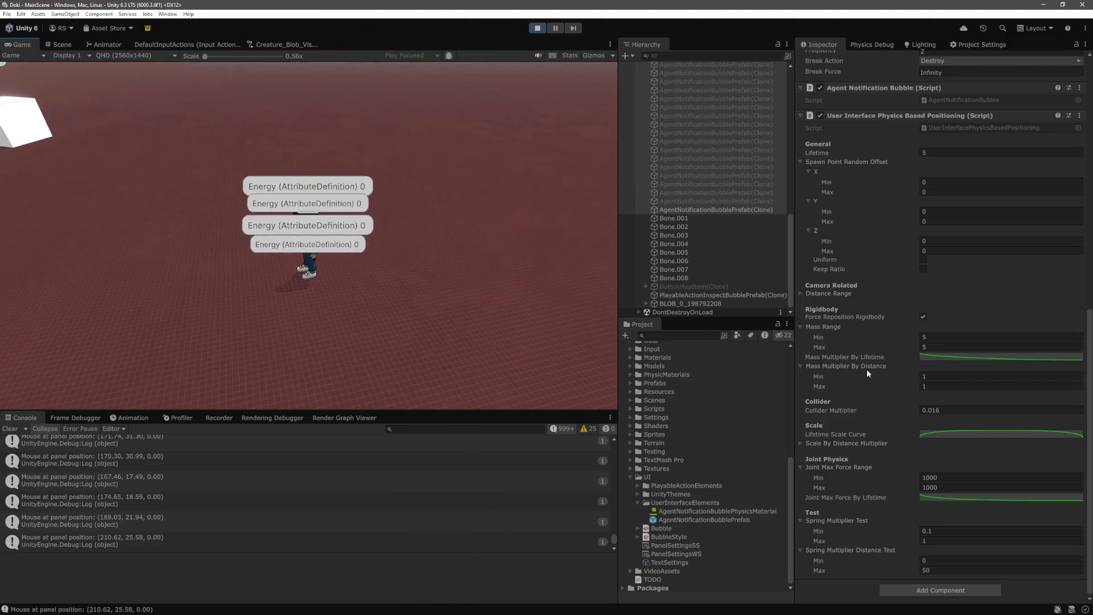
left_click(951, 357)
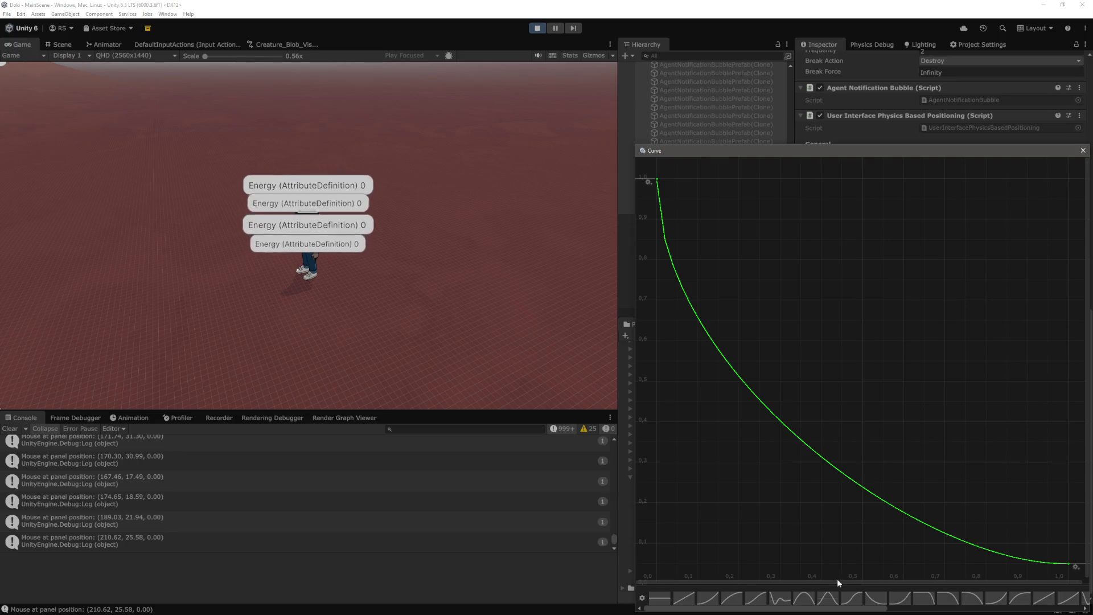
scroll(927, 347, "down", 3)
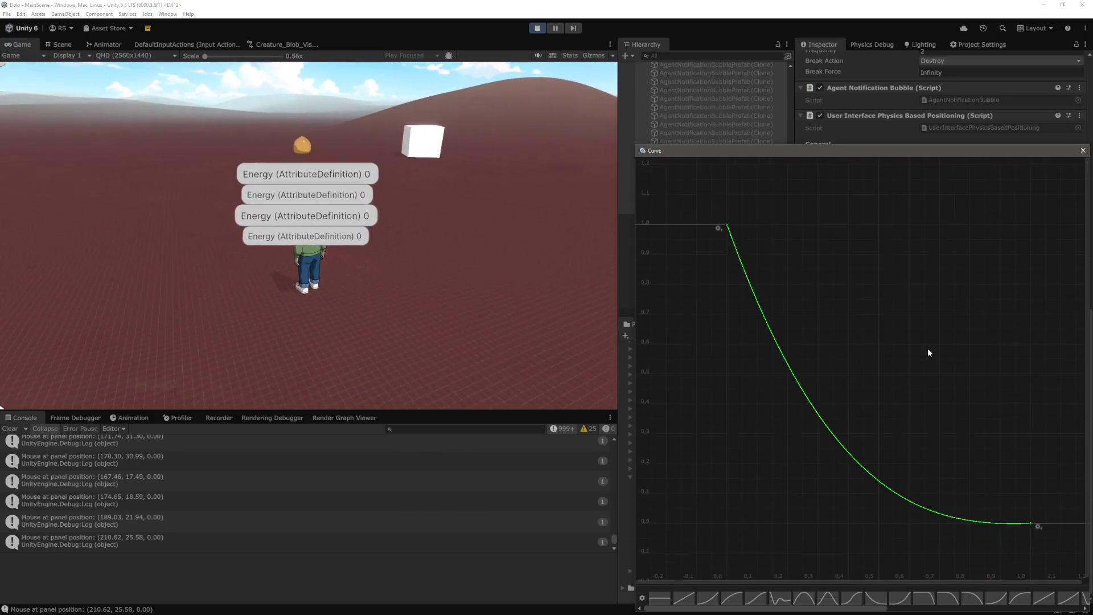
left_click(1082, 151)
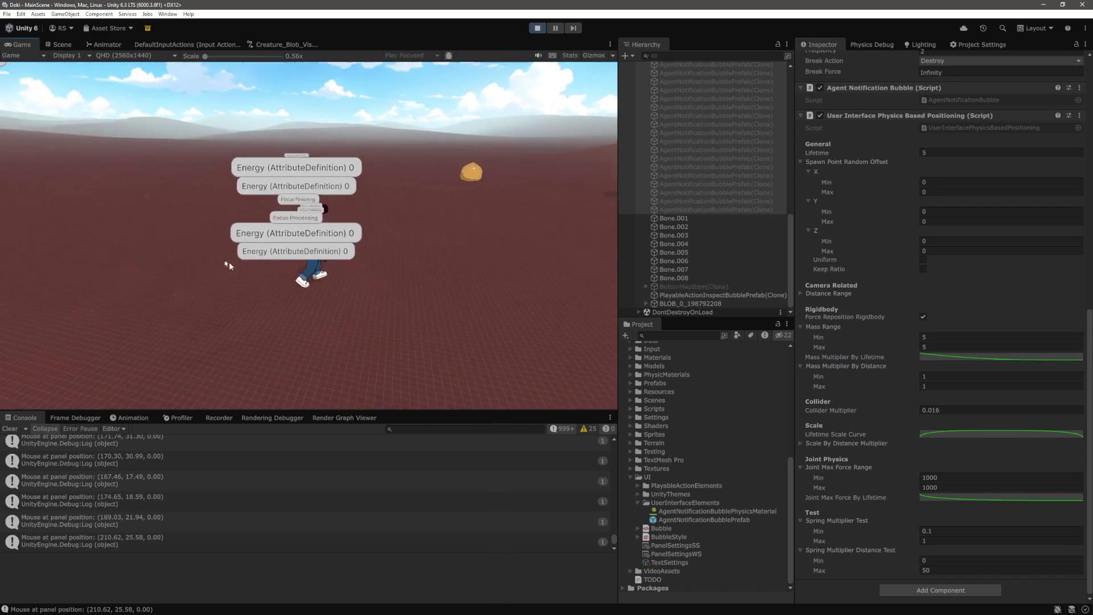
Spawn a sphere in the Game view and set Mass Multiplier By Distance Min to 0.1
left_click(387, 218)
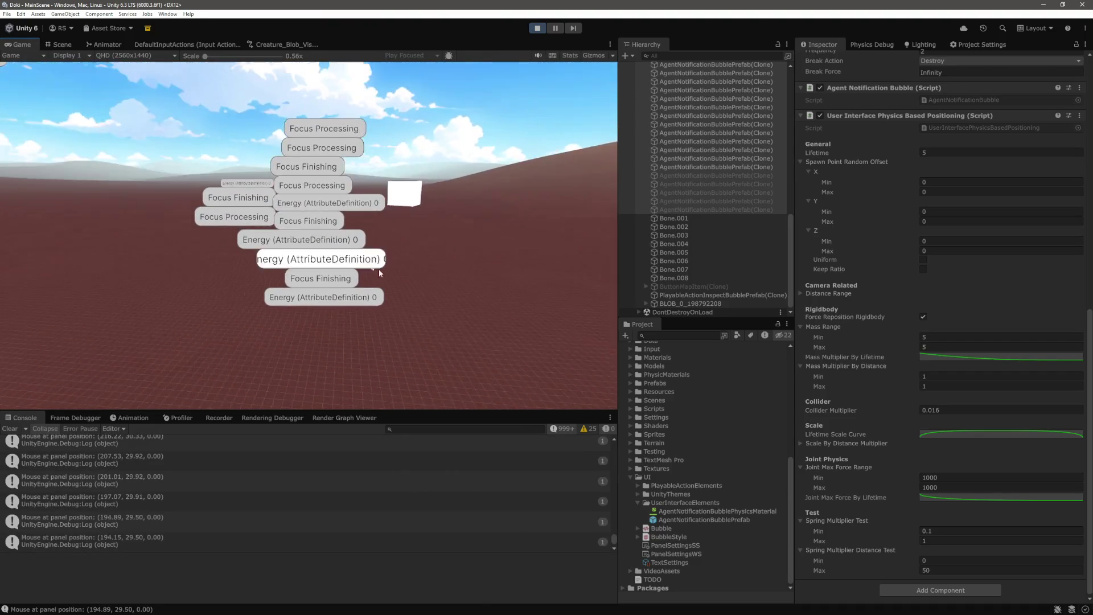
left_click(935, 376)
type("0.1")
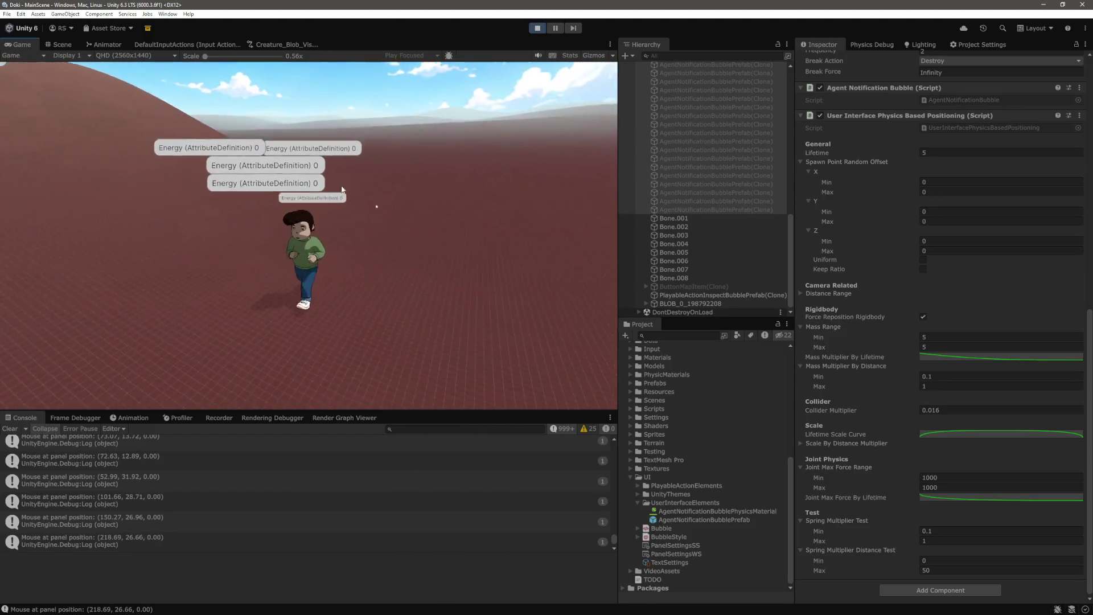
mouse_move(321, 212)
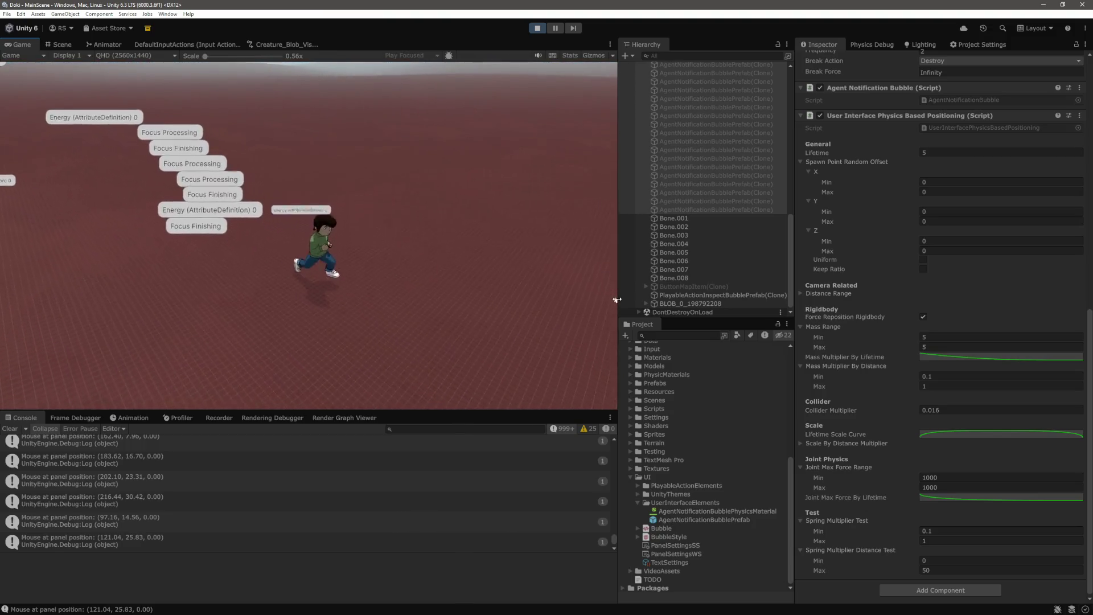